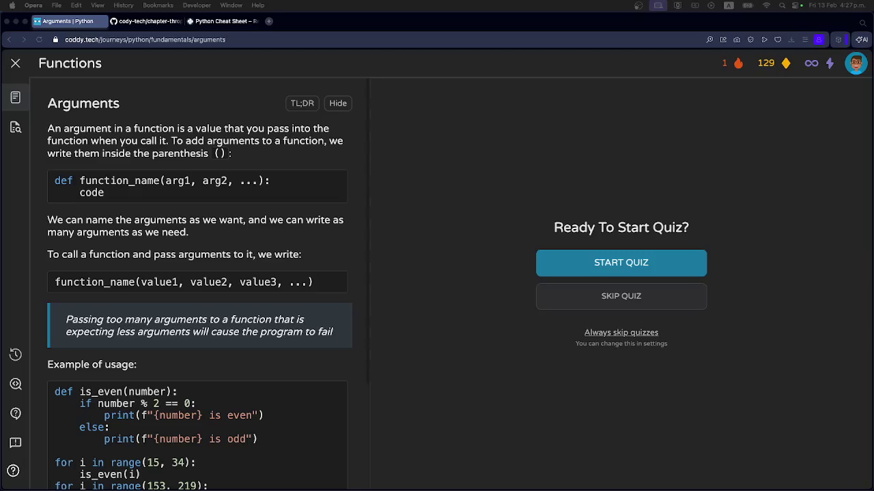
Step: Bring up the Arguments lesson and widen the lesson column by dragging the divider right
key("super+Tab")
key("super+Tab")
scroll(141, 238, "down", 2)
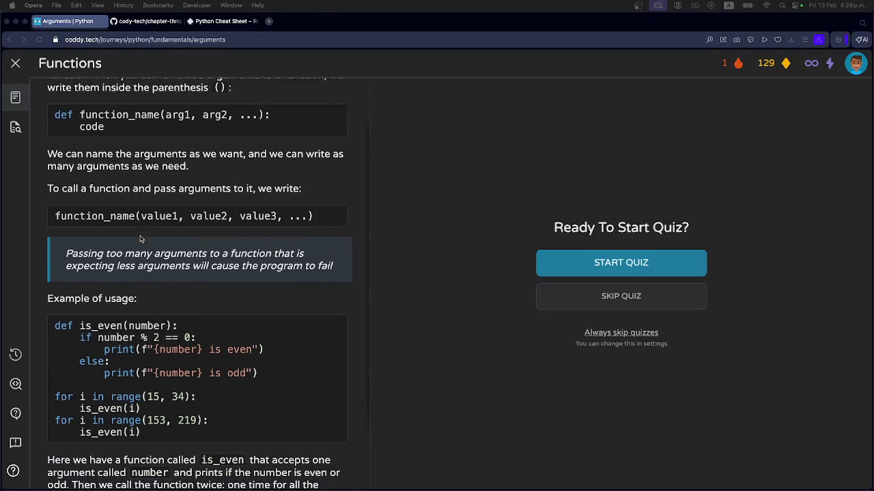
scroll(141, 237, "down", 2)
scroll(141, 237, "up", 4)
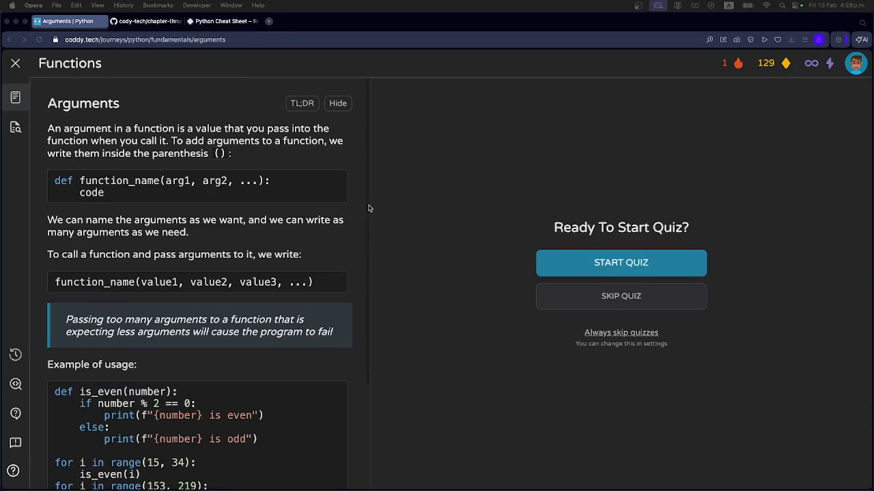
mouse_move(368, 207)
left_mouse_down()
mouse_move(515, 206)
mouse_move(474, 215)
left_mouse_up()
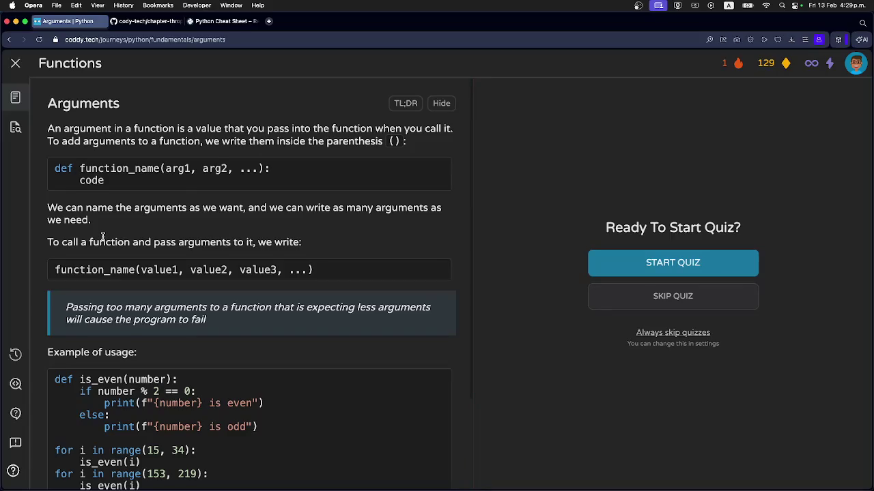
Step: Read down the lesson text to the is_even example and its explanation
scroll(103, 239, "down", 3)
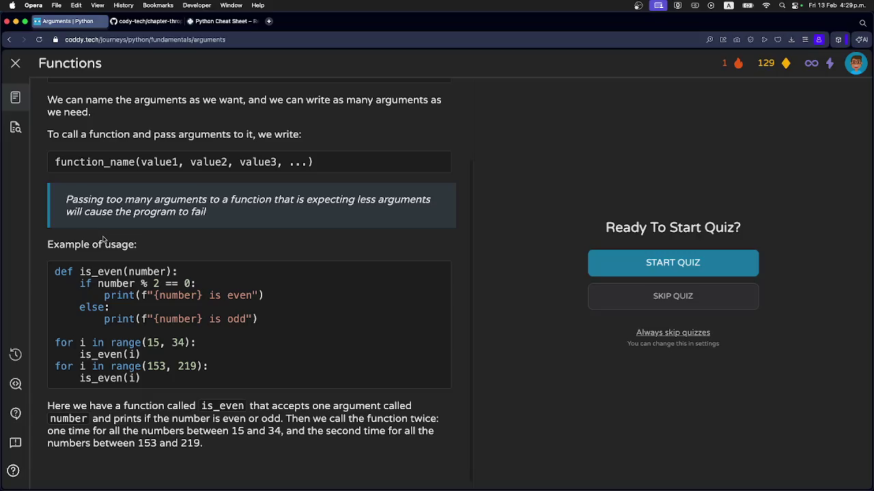
scroll(103, 239, "down", 1)
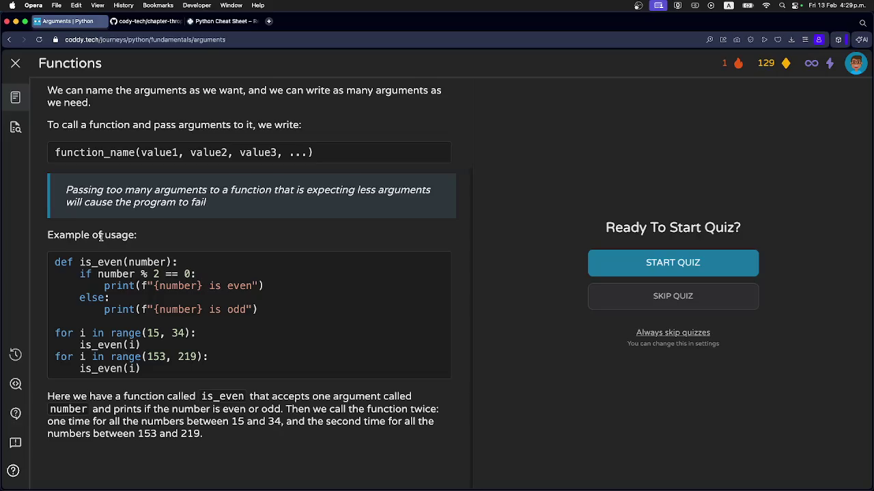
scroll(101, 236, "up", 3)
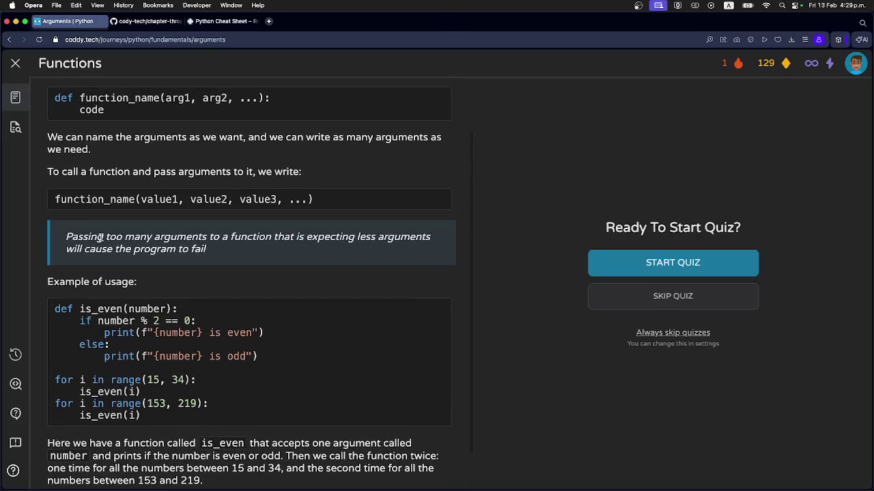
scroll(103, 237, "up", 2)
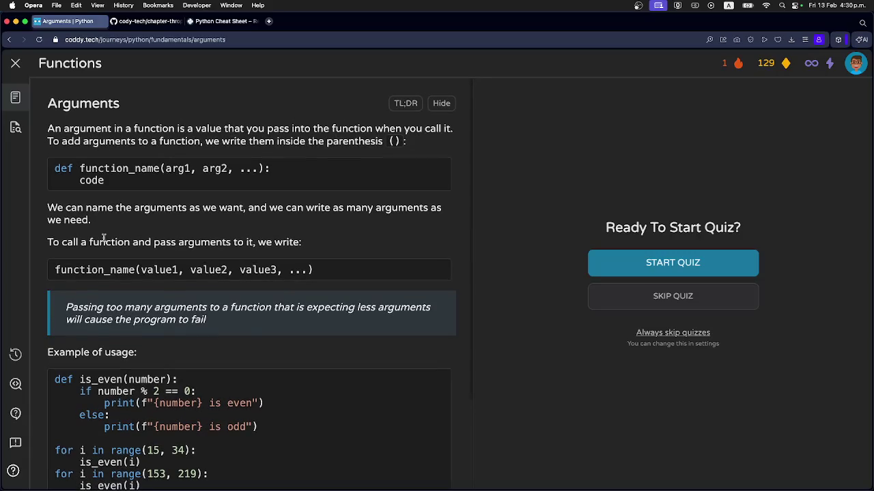
scroll(104, 238, "down", 4)
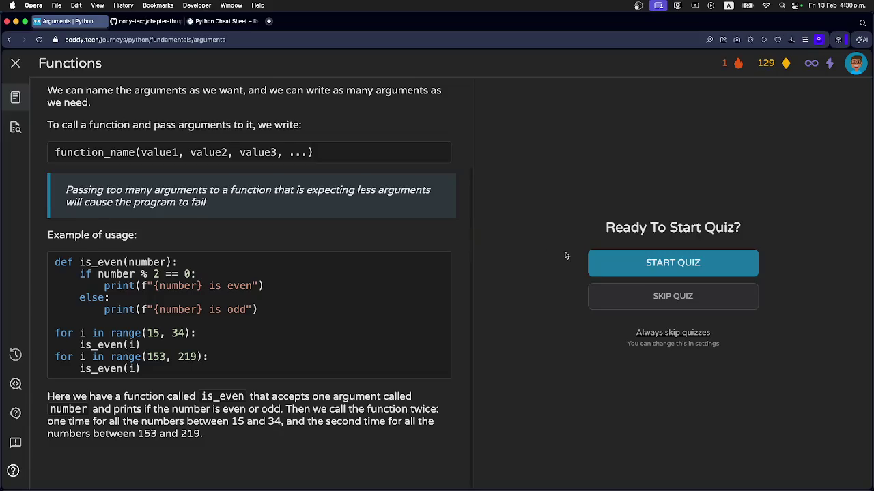
Step: Start the Arguments quiz, narrow the lesson column, and answer double(5) correctly
left_click(640, 264)
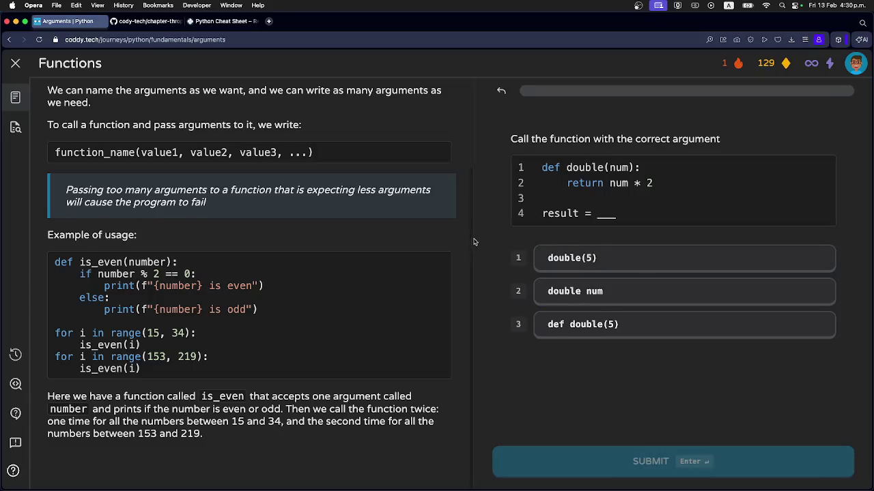
left_click_drag(473, 241, 331, 249)
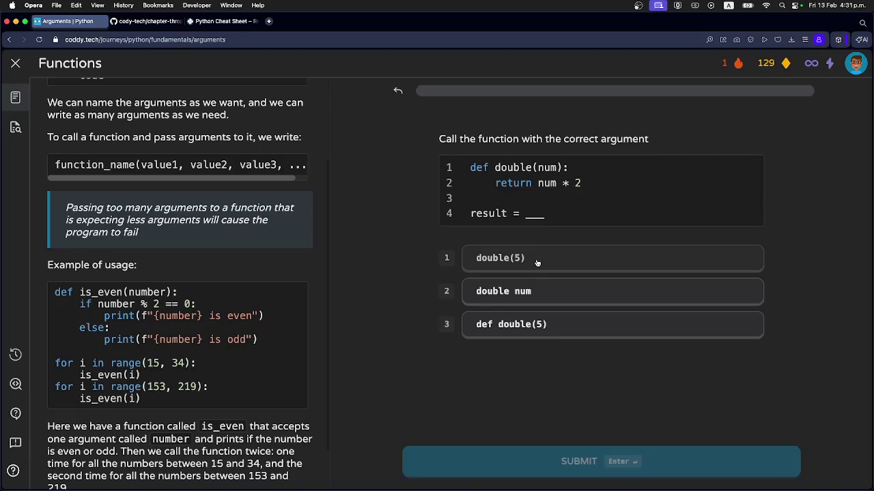
left_click(536, 263)
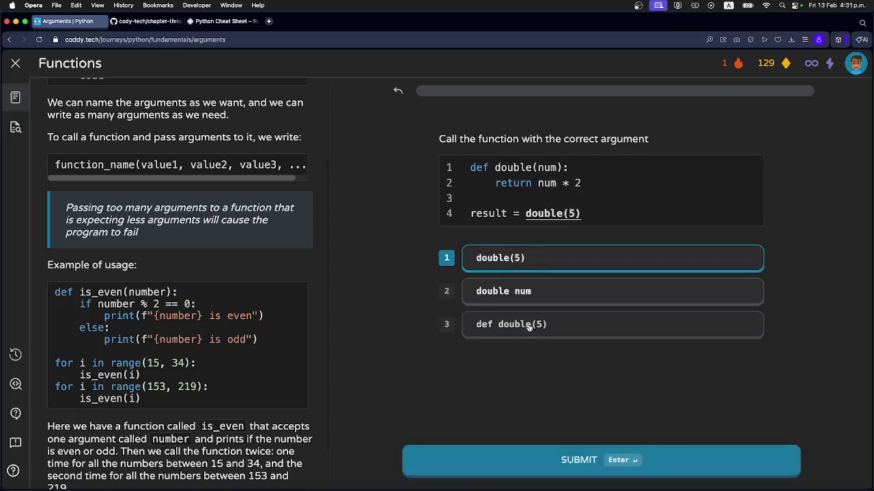
left_click(520, 467)
left_click(521, 468)
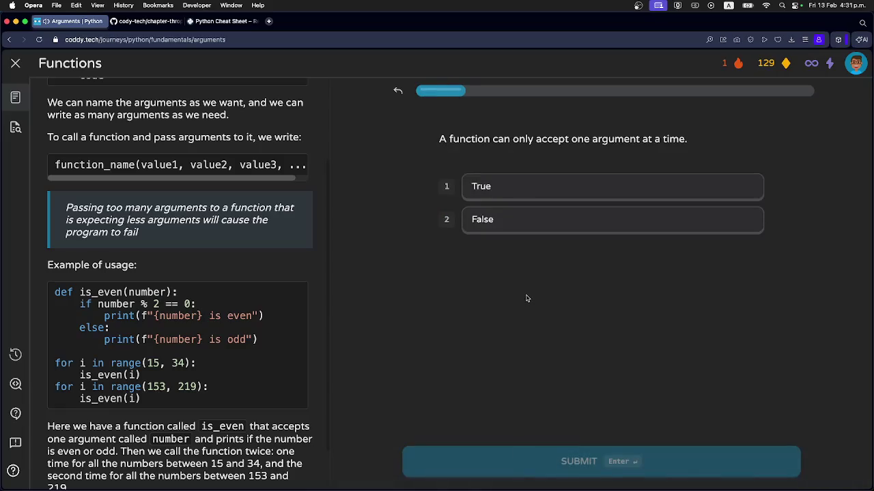
Step: Answer False to 'a function accepts only one argument' and continue
left_click(517, 229)
left_click(548, 456)
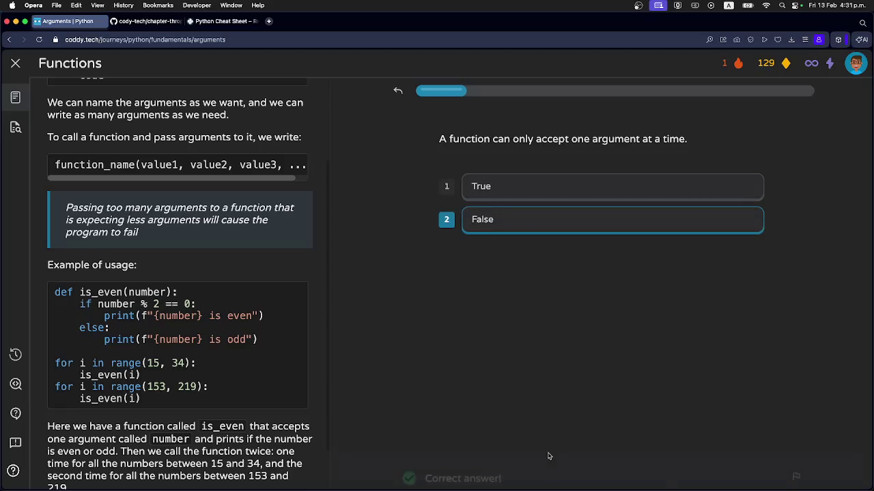
left_click(548, 455)
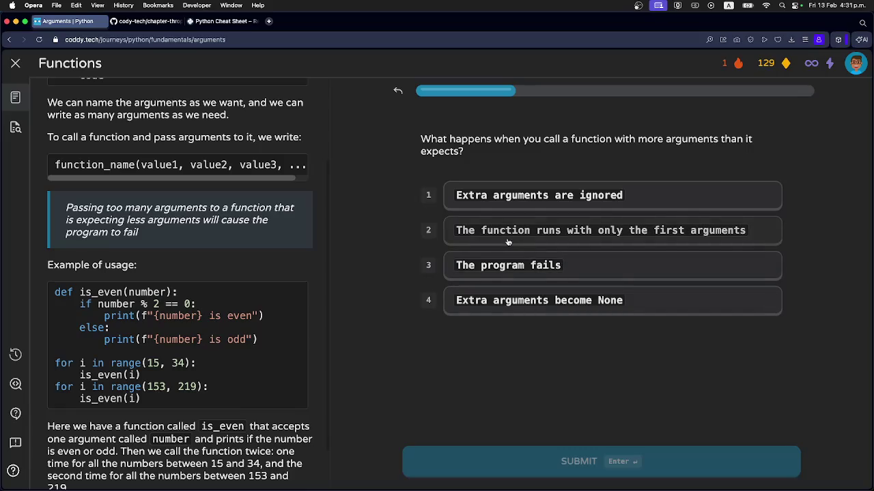
Step: Submit 'Extra arguments are ignored' for the extra-arguments question, then continue past the wrong-answer feedback
left_click(513, 197)
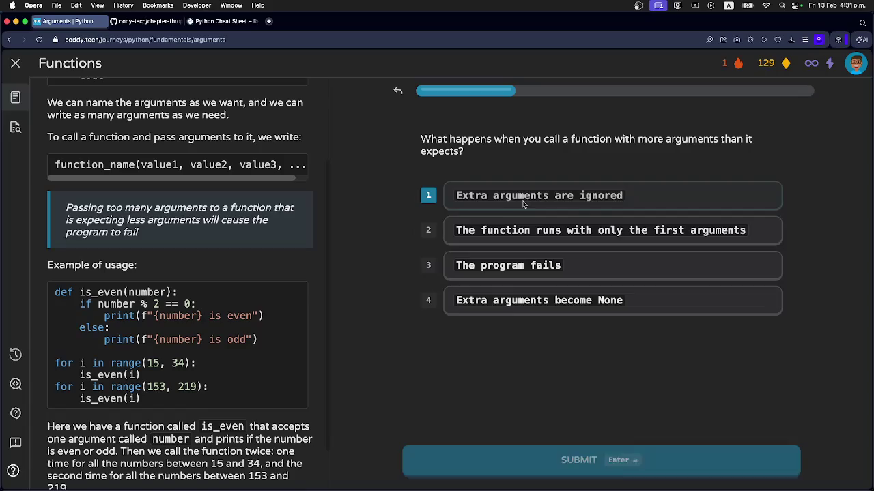
left_click(544, 478)
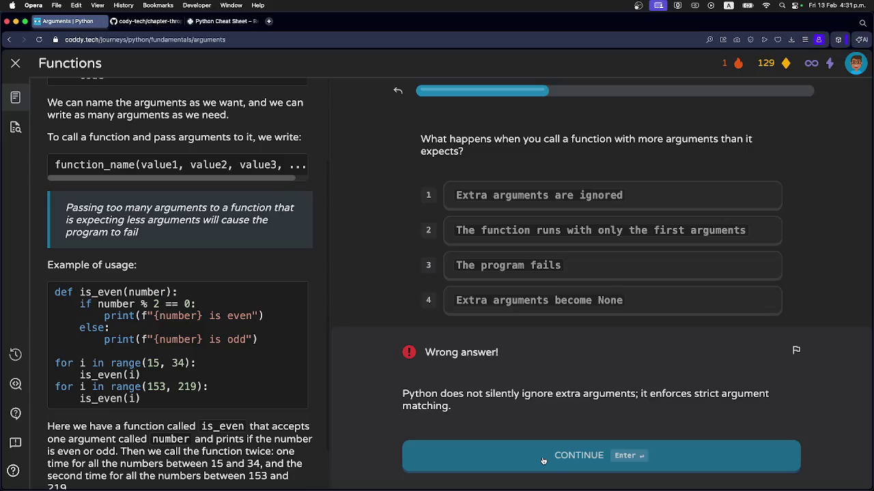
left_click(543, 462)
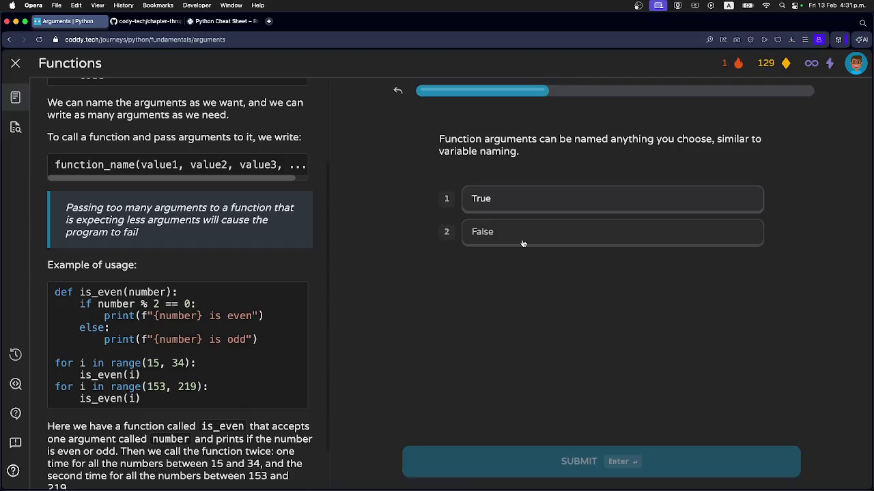
Step: Answer True to the statement about naming arguments like variables and continue
left_click(517, 209)
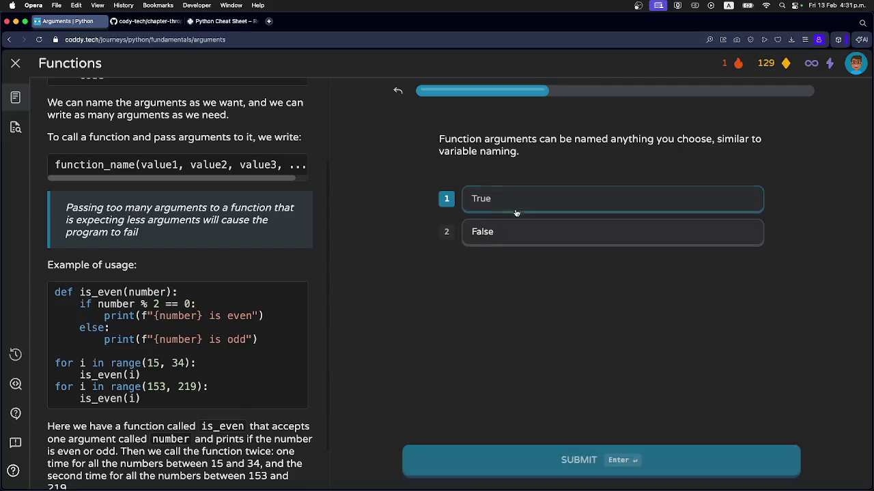
left_click(560, 462)
left_click(559, 462)
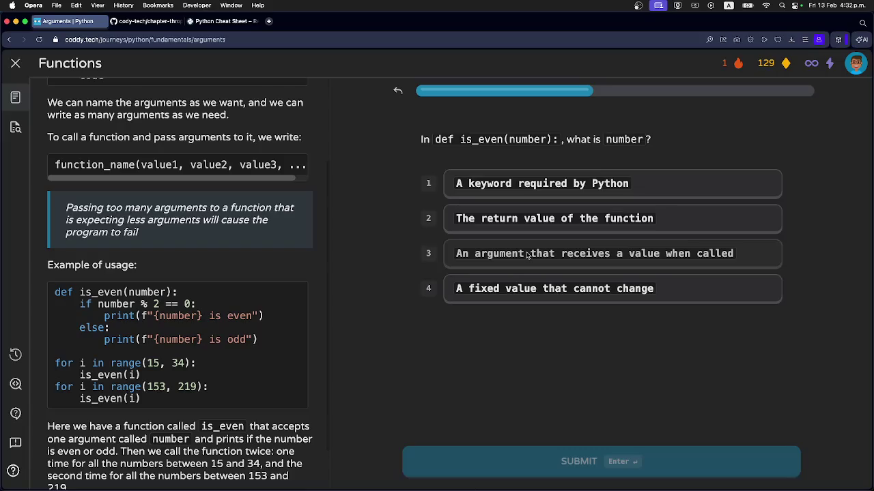
Step: Answer that number in is_even is an argument receiving a value when called
left_click(527, 254)
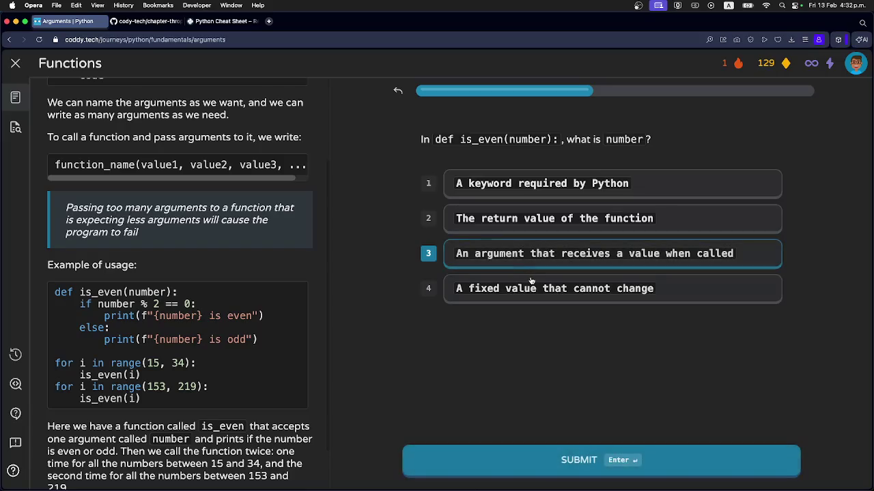
left_click(594, 461)
left_click(595, 461)
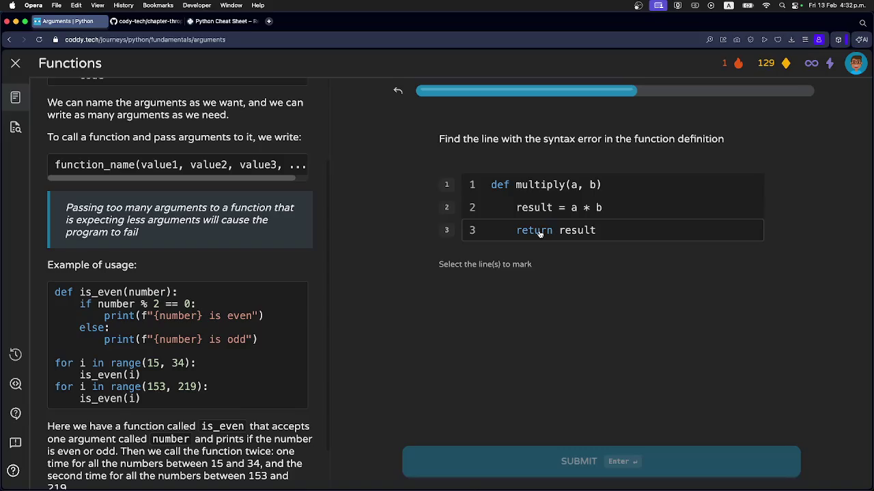
Step: Mark line 1 of def multiply(a, b) as the syntax error and continue
left_click(541, 187)
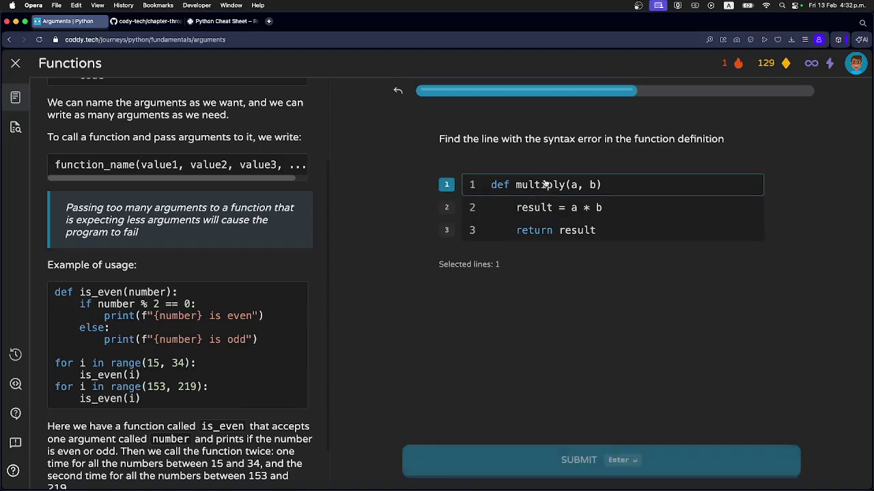
left_click(562, 467)
left_click(560, 461)
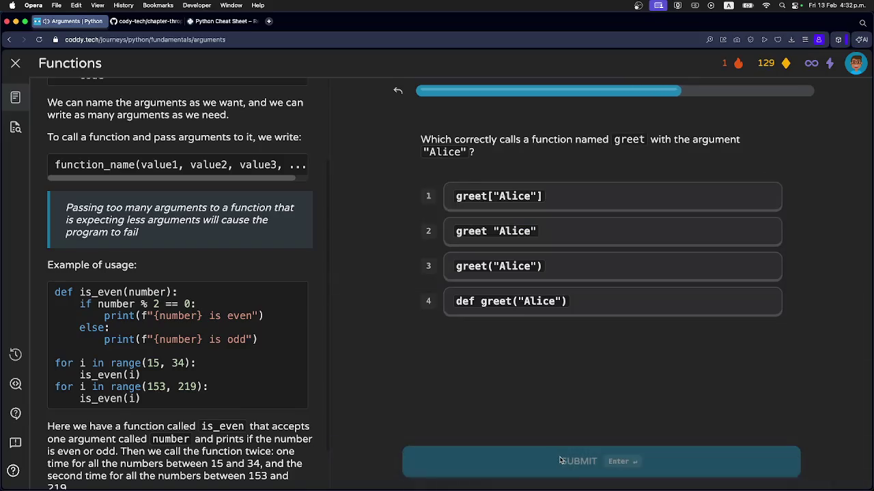
Step: Choose greet("Alice") as the correct call and continue to the fill-in-the-blanks question
left_click(519, 270)
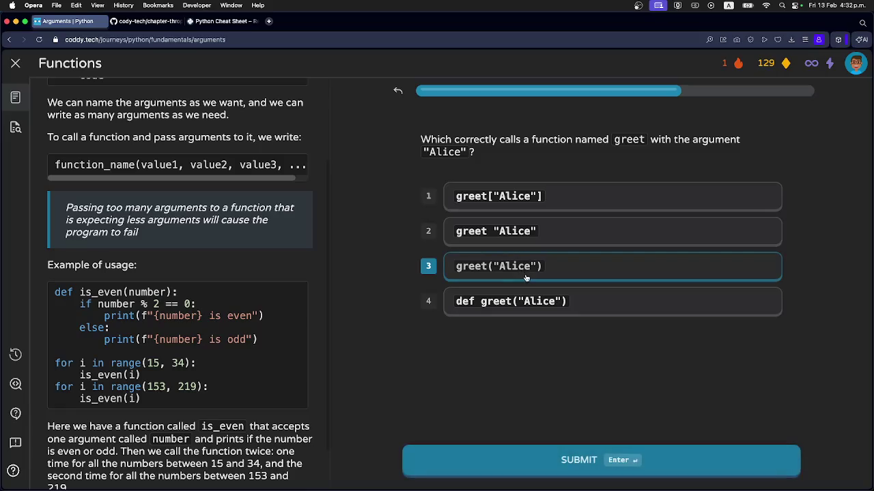
left_click(575, 476)
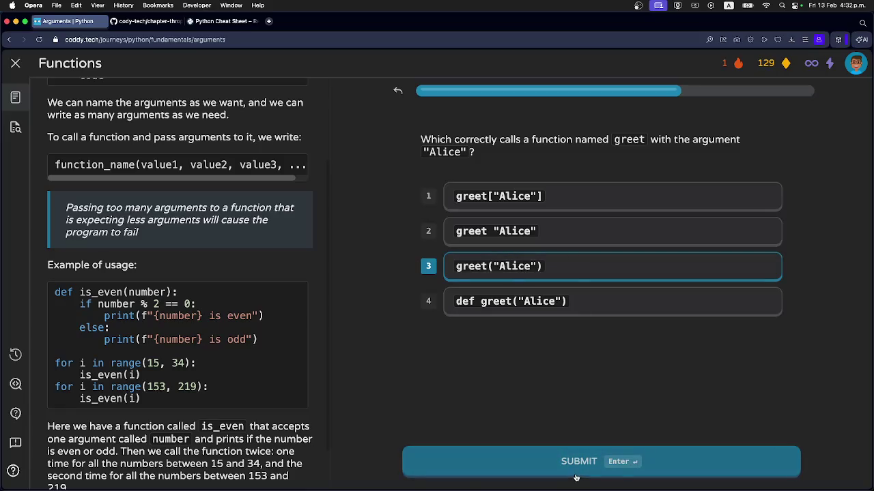
left_click(575, 468)
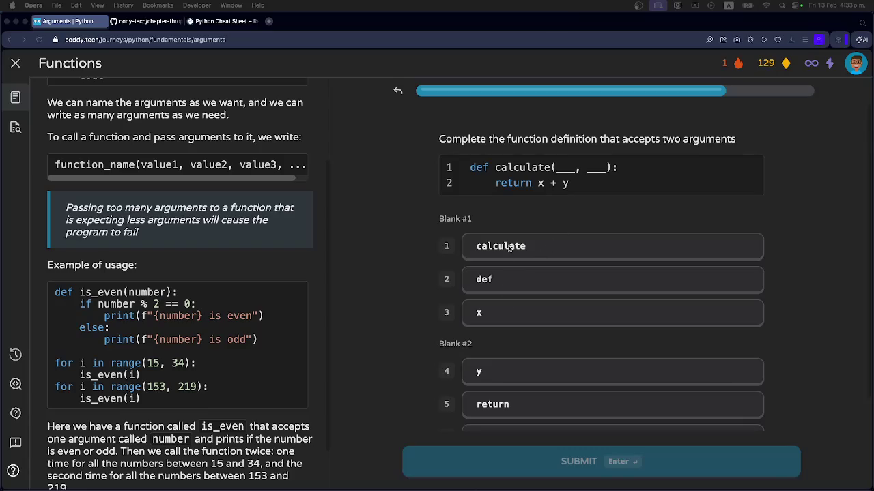
Step: Fill the blanks with x and y to make def calculate(x, y), submit, and continue
scroll(508, 248, "down", 1)
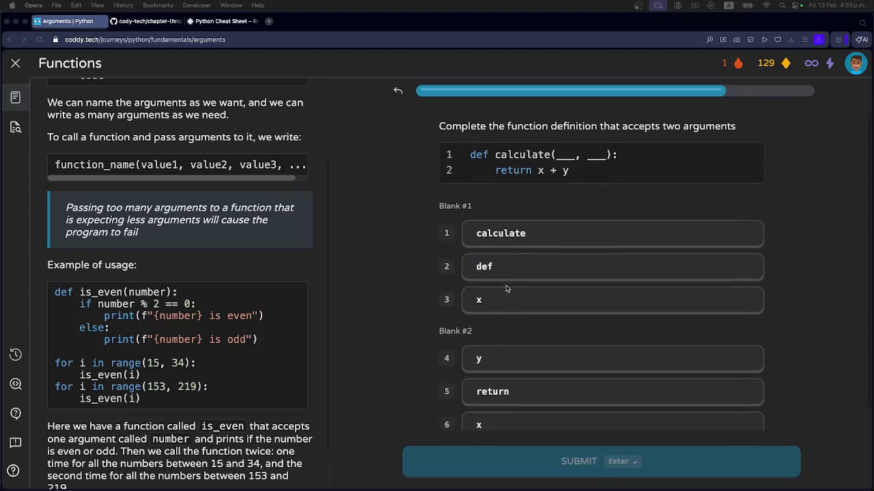
left_click(506, 305)
left_click(510, 362)
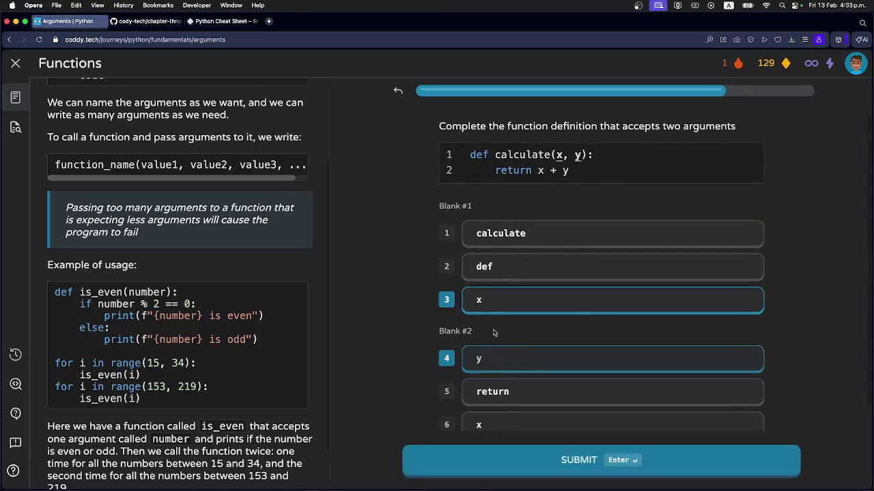
scroll(410, 270, "down", 2)
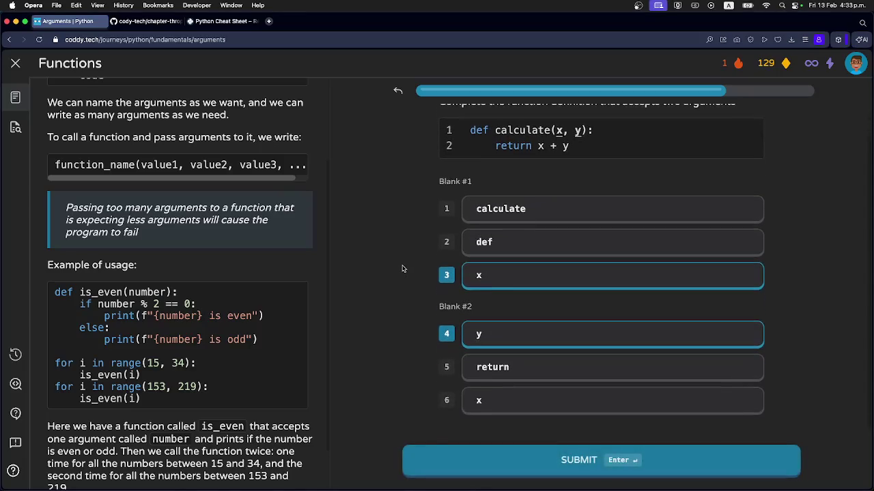
left_click(559, 470)
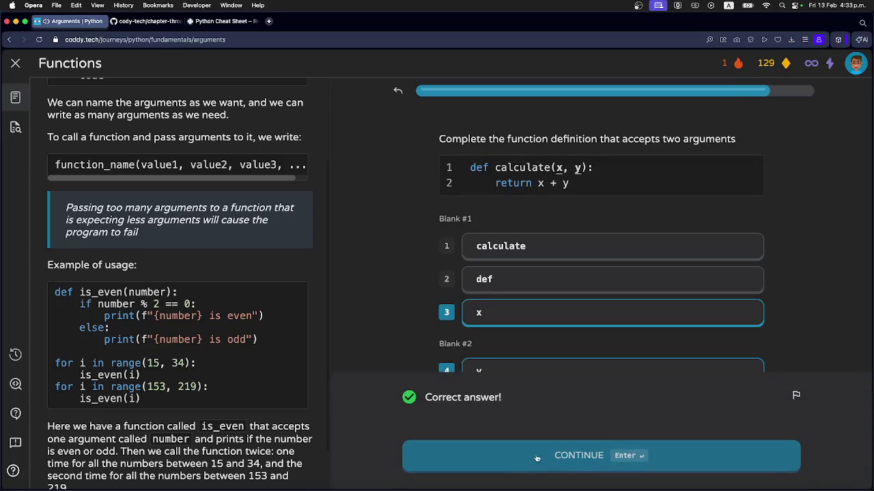
left_click(531, 451)
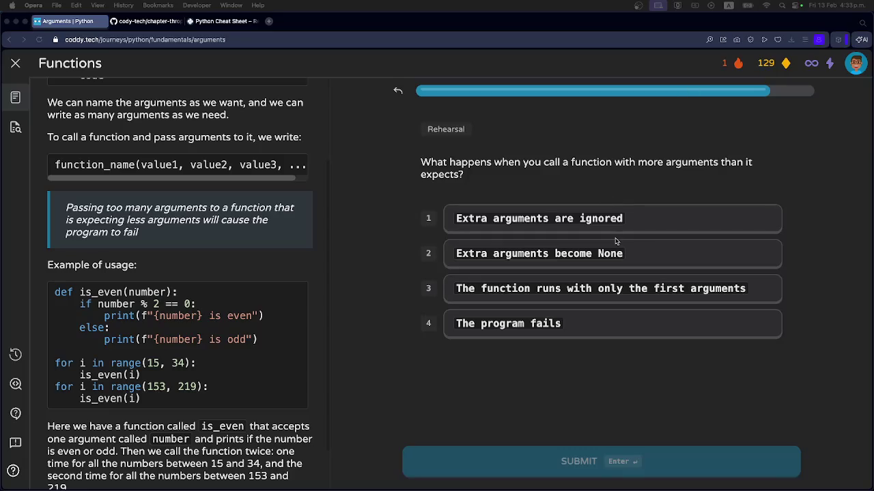
Step: Answer 'The program fails' on the rehearsal question and finish the quiz with 41 XP
left_click(582, 326)
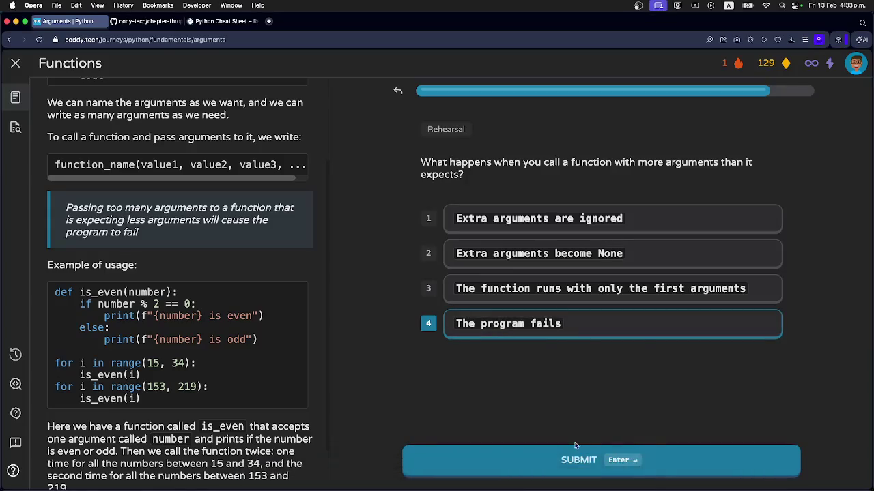
left_click(574, 462)
left_click(572, 464)
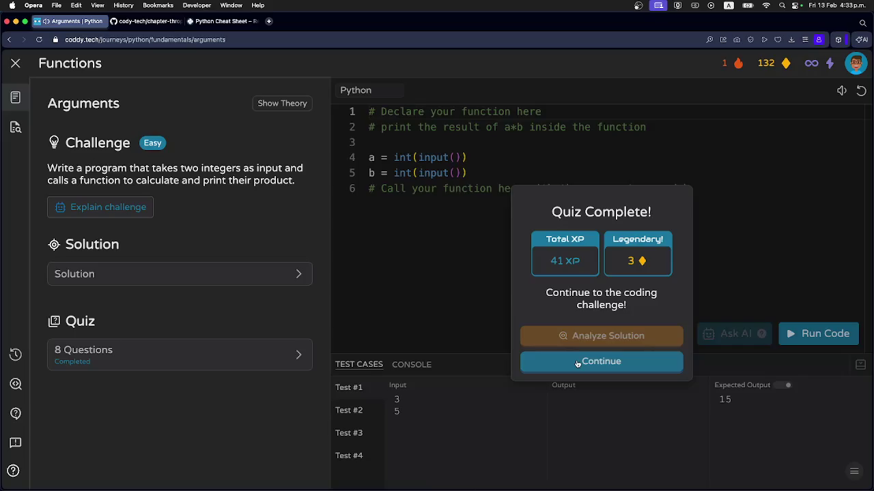
Step: Dismiss the Quiz Complete! summary to reach the product-of-two-integers coding challenge
left_click(577, 363)
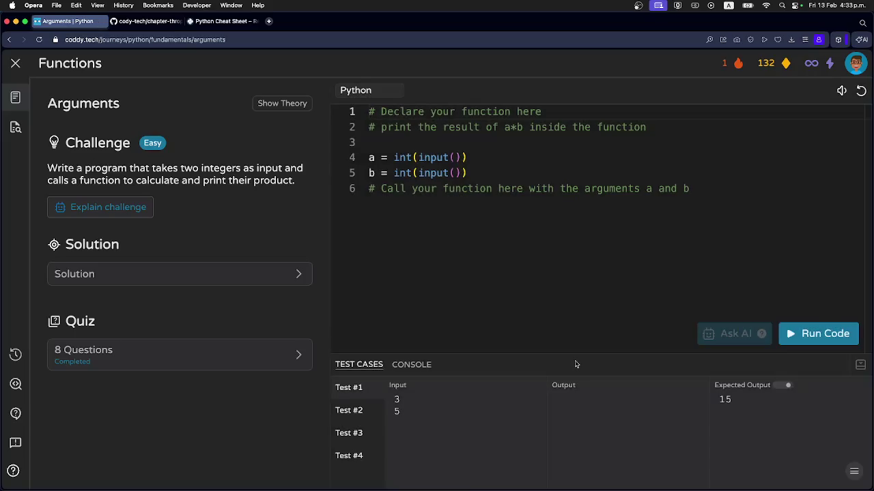